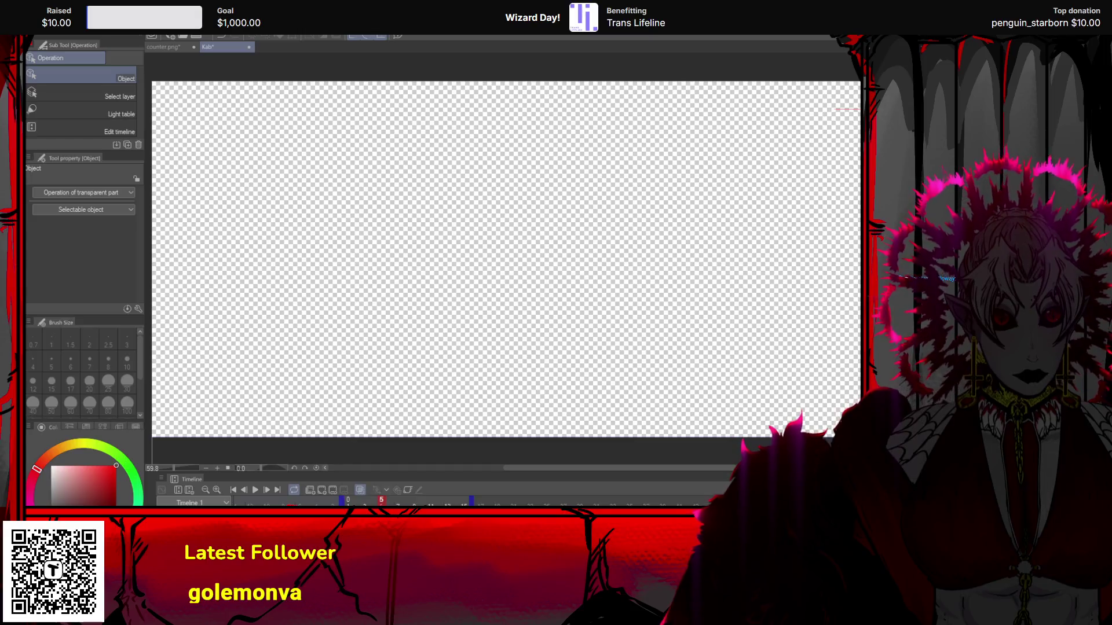
- Restore and re-delete the reaper drawing, then step from frame 1 forward to frame 7
key(ctrl+z)
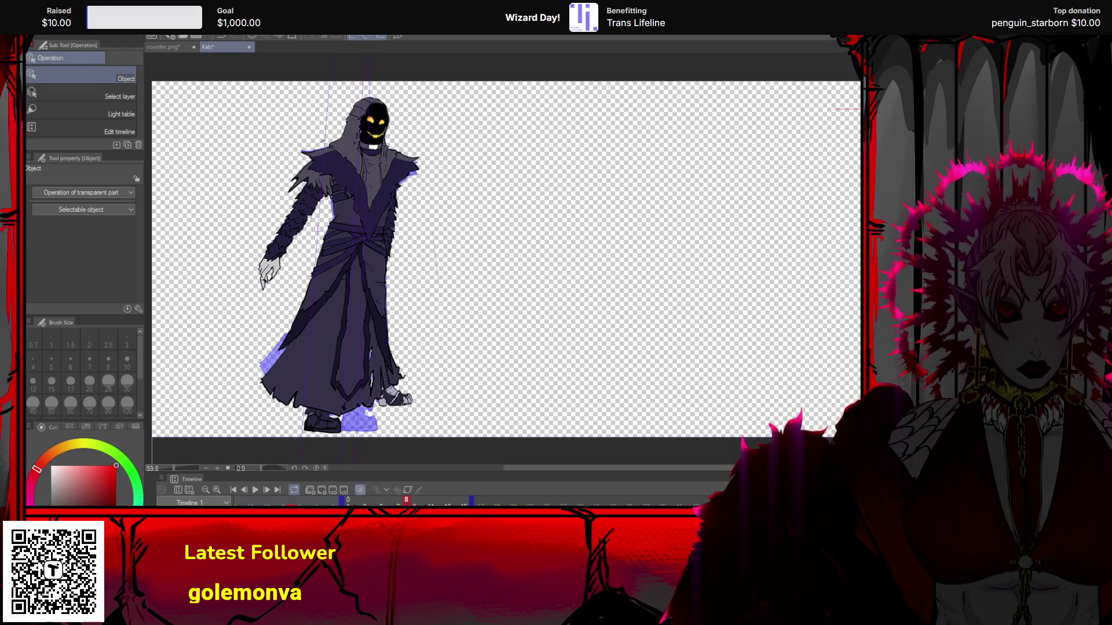
key(Delete)
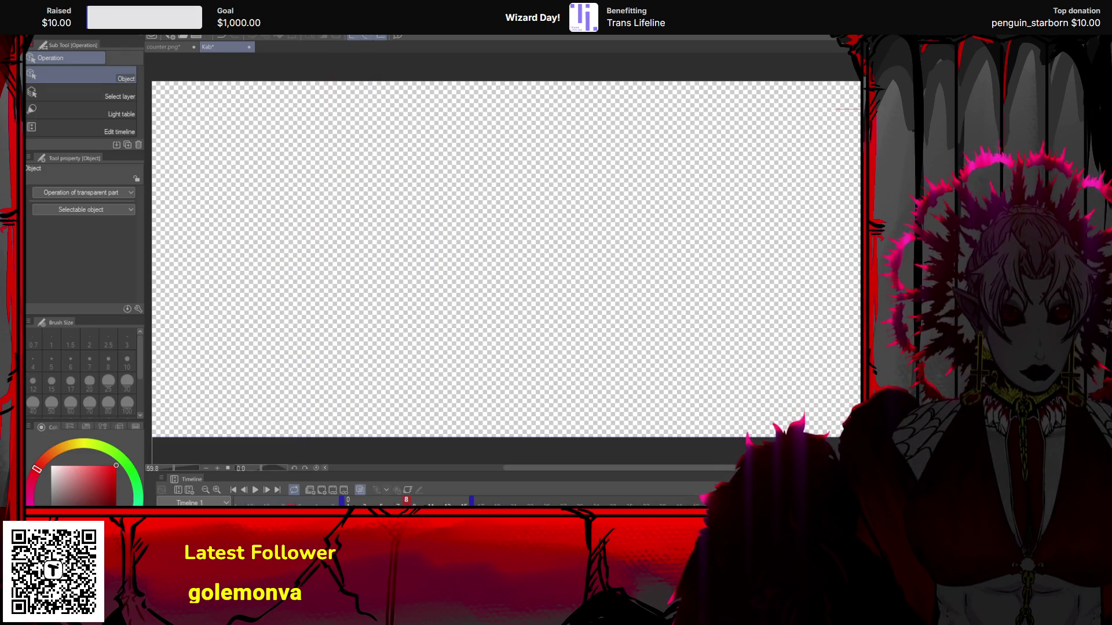
click(234, 490)
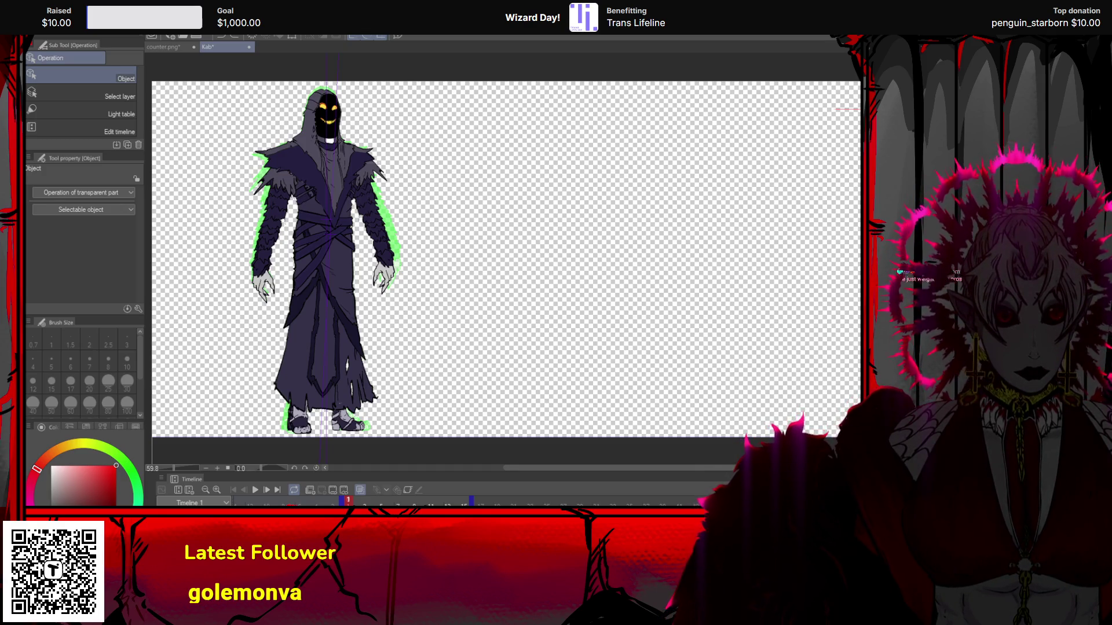
click(262, 490)
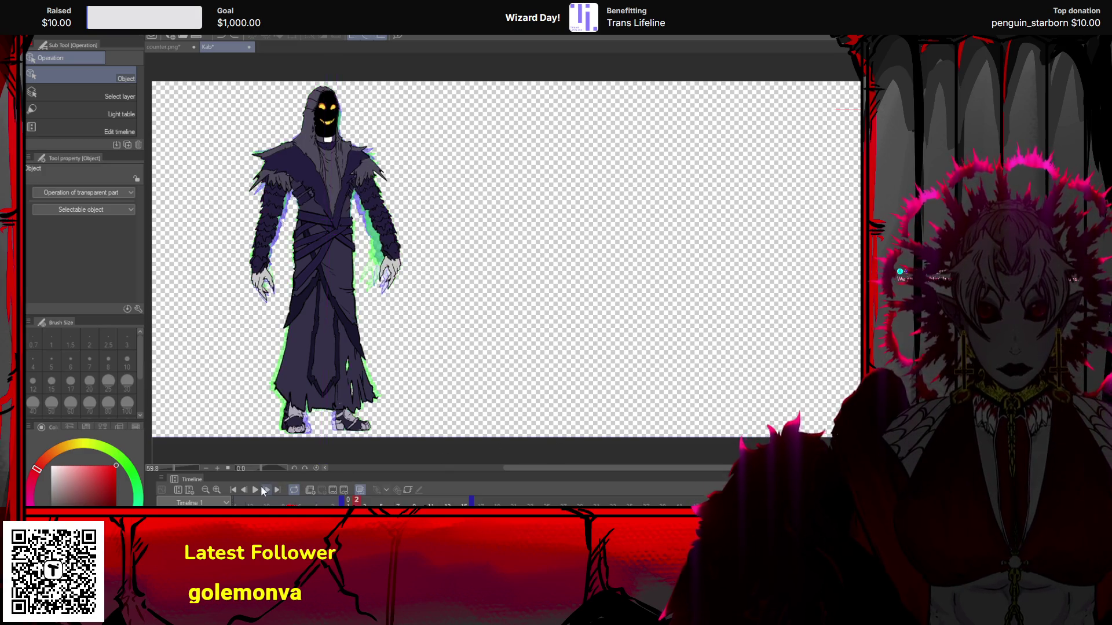
click(262, 489)
click(261, 488)
click(261, 490)
click(262, 489)
click(261, 489)
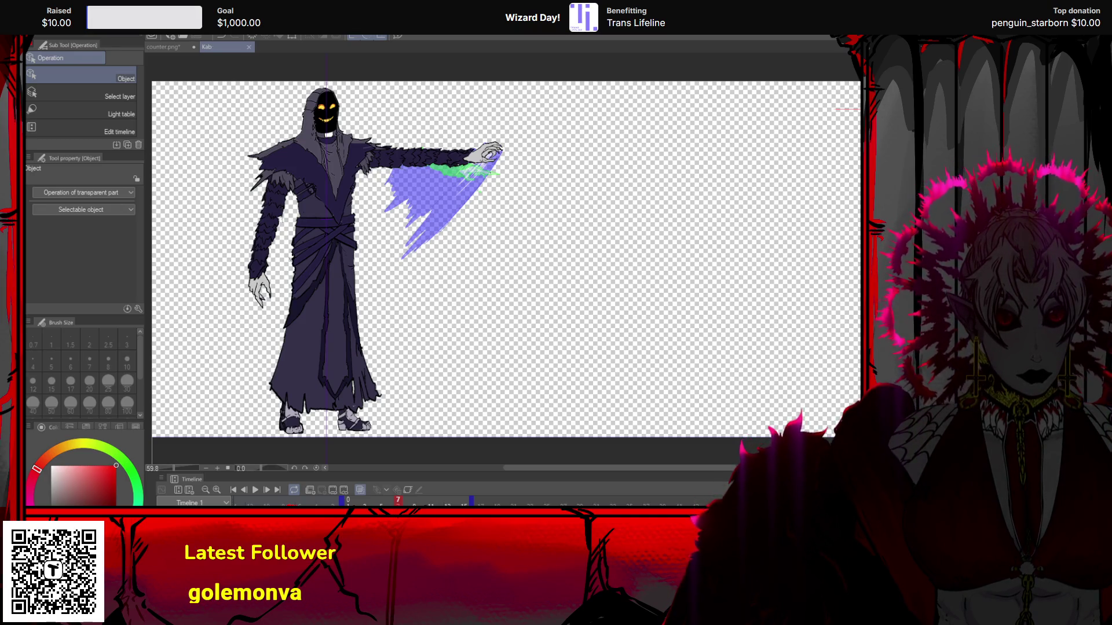
- Undo the purple and green cape strokes on frame 7 and clear the selection
key(ctrl+z)
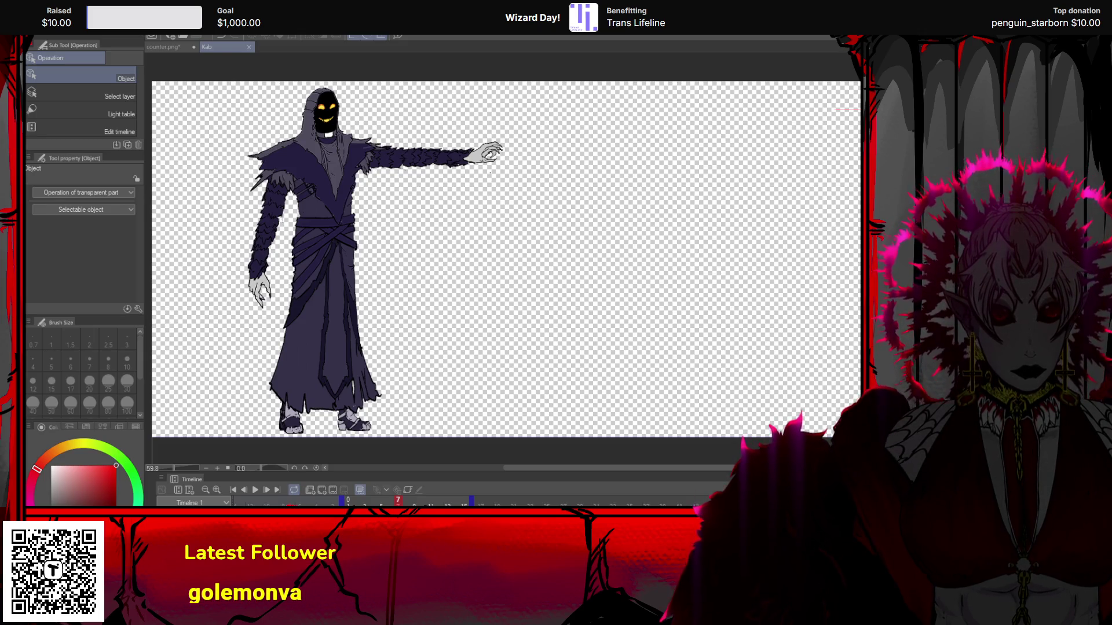
key(ctrl+d)
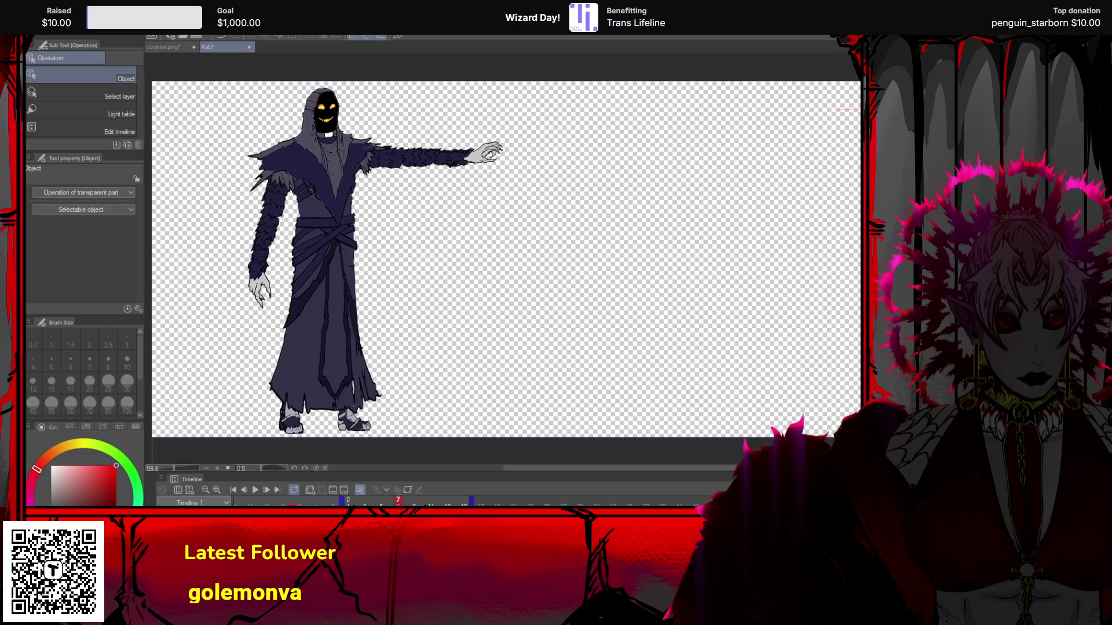
- Move ahead to frame 11 and sketch a purple scythe head beside the reaper
key(ctrl+Right)
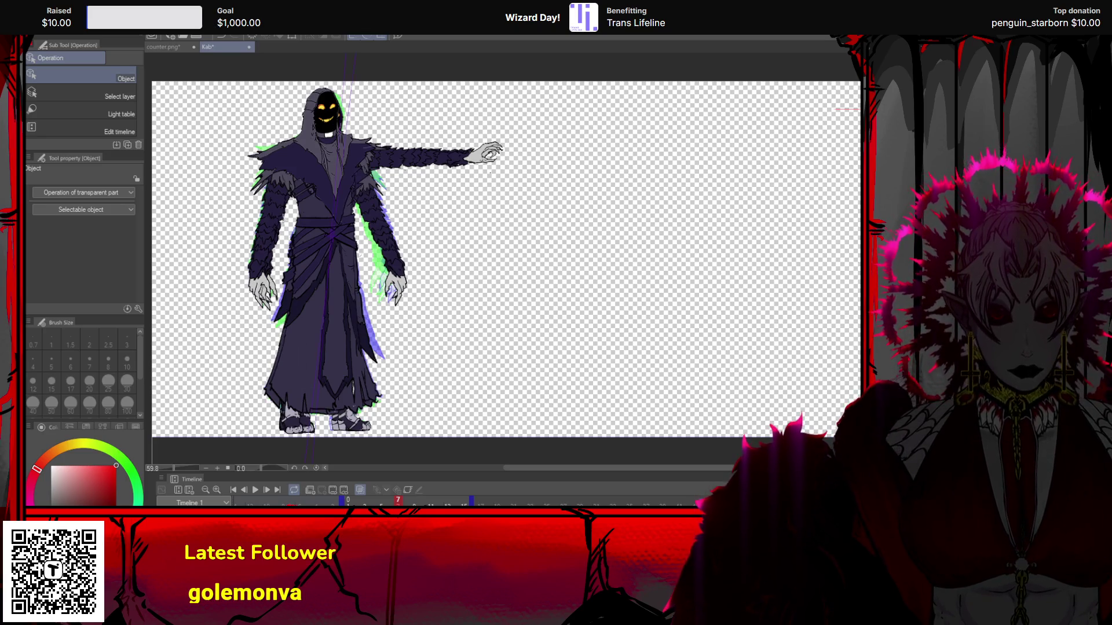
key(ctrl+Right)
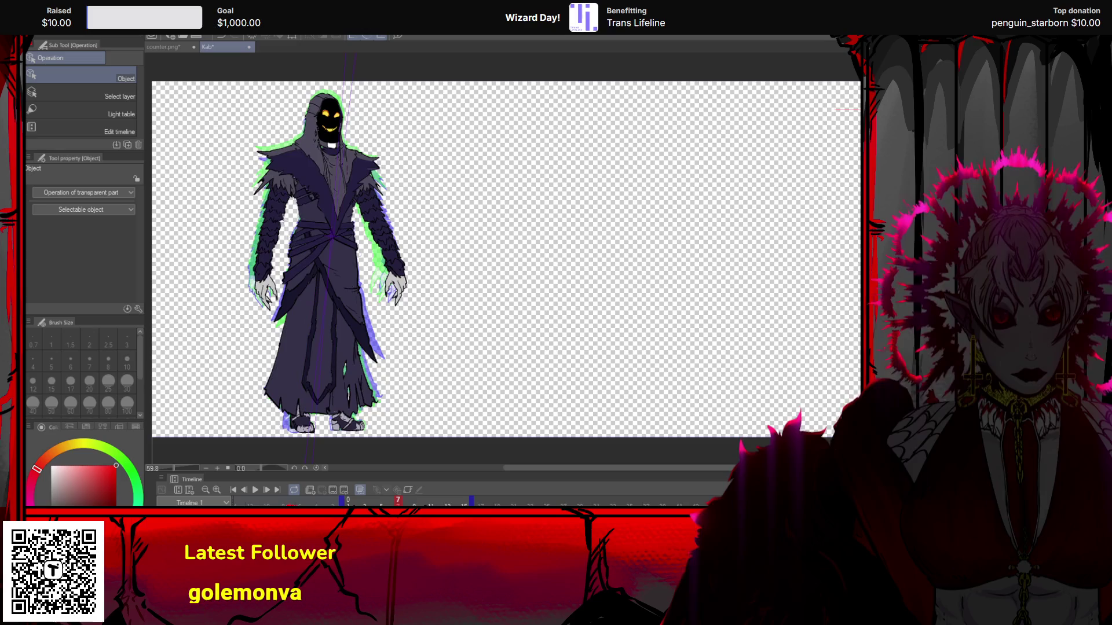
click(264, 490)
click(264, 491)
click(264, 491)
click(264, 491)
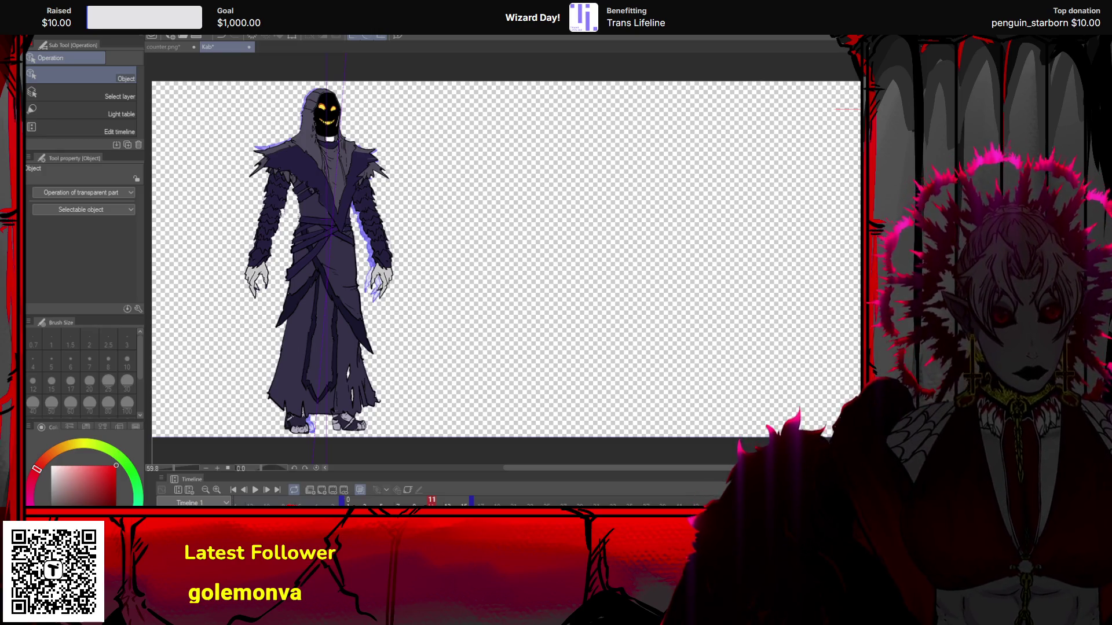
drag(375, 124, 399, 148)
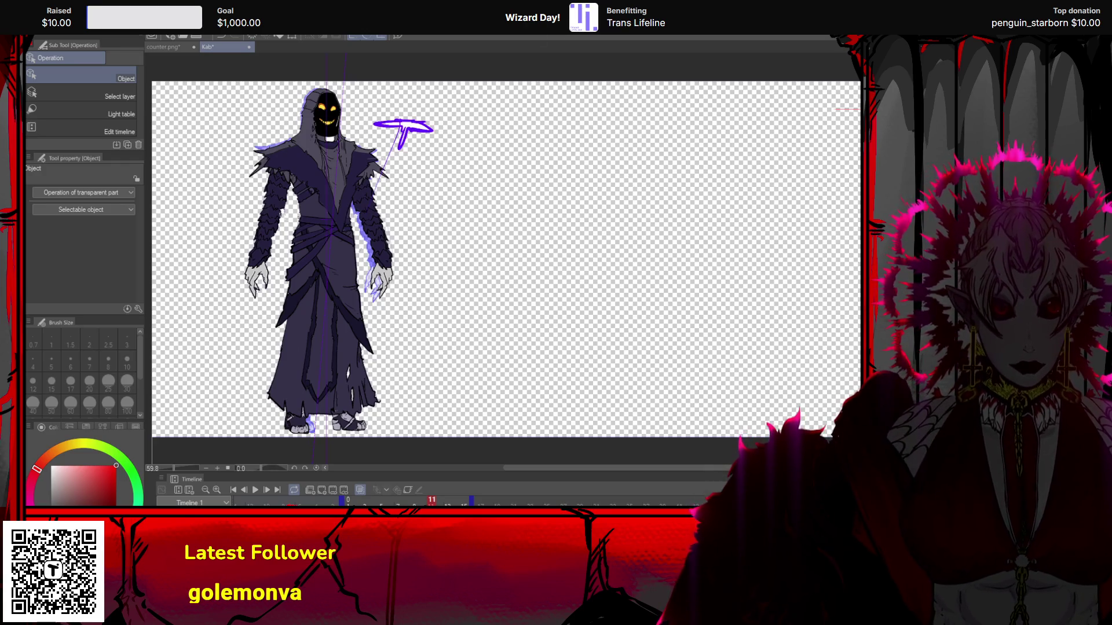
- Advance to frame 15, draw a small purple mark, then undo it
click(267, 490)
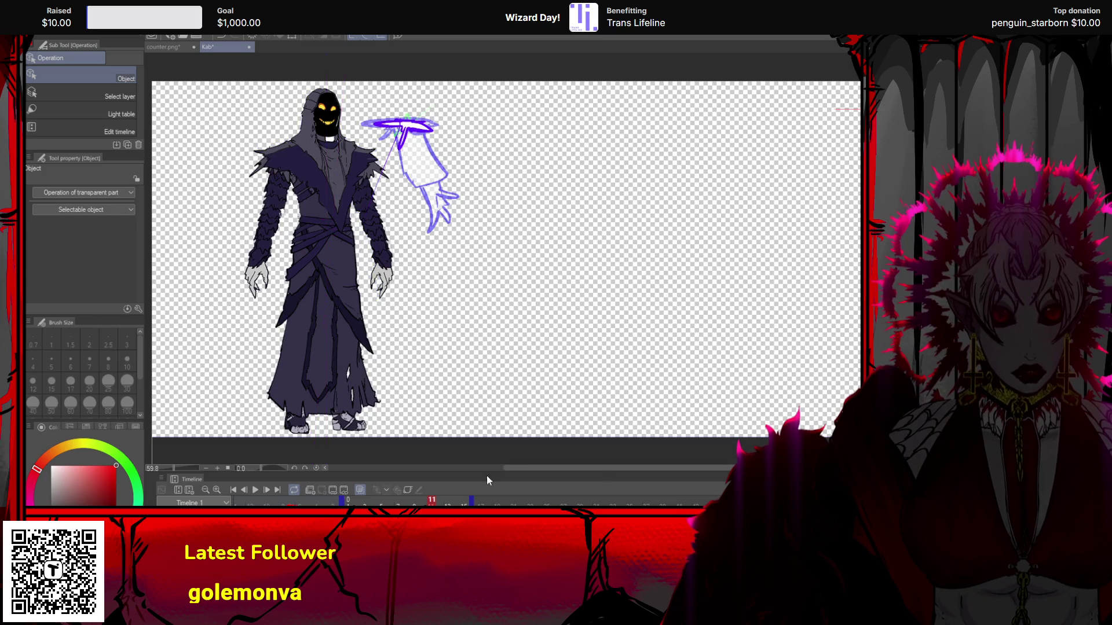
click(267, 488)
click(266, 490)
click(267, 490)
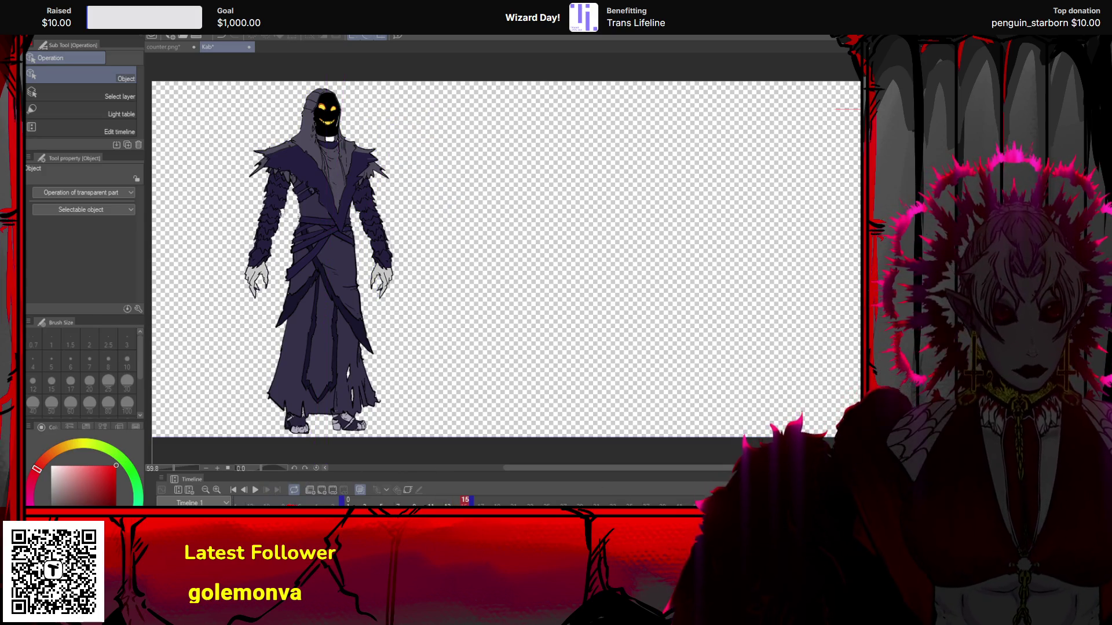
drag(630, 359, 665, 376)
key(ctrl+z)
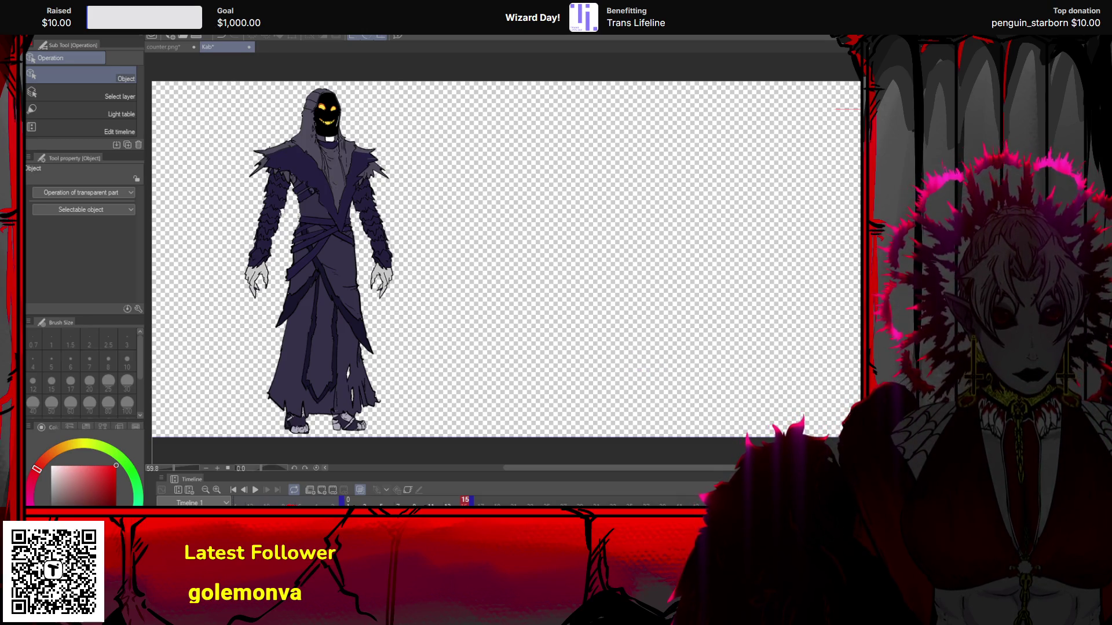
- Return to frame 1, step through the first frames, and play the reaper animation
click(233, 490)
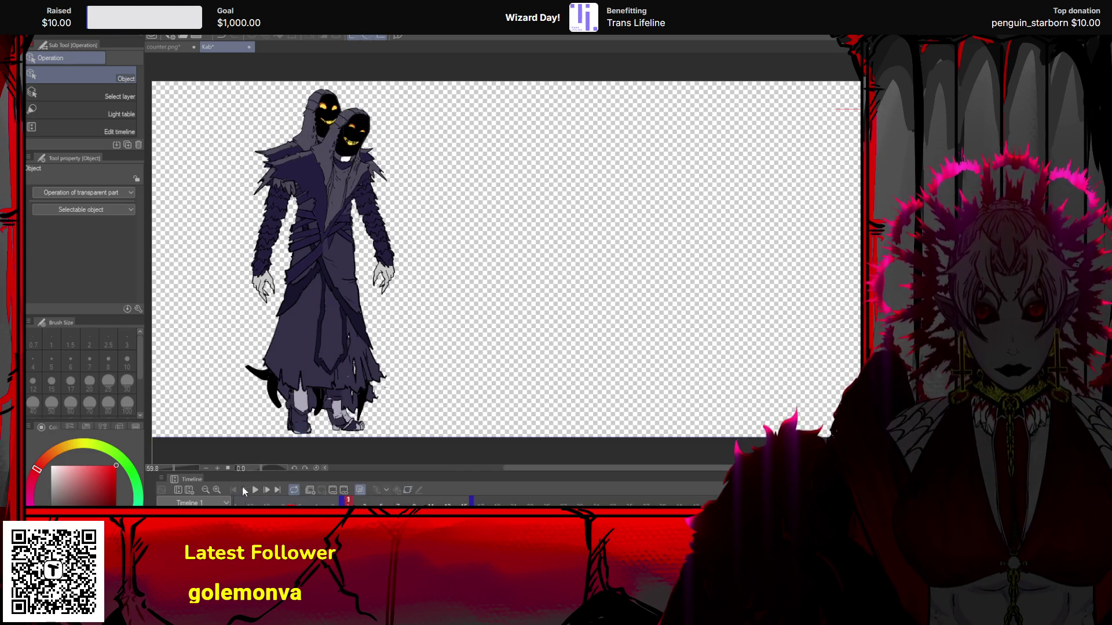
click(268, 490)
click(268, 490)
click(267, 490)
click(267, 490)
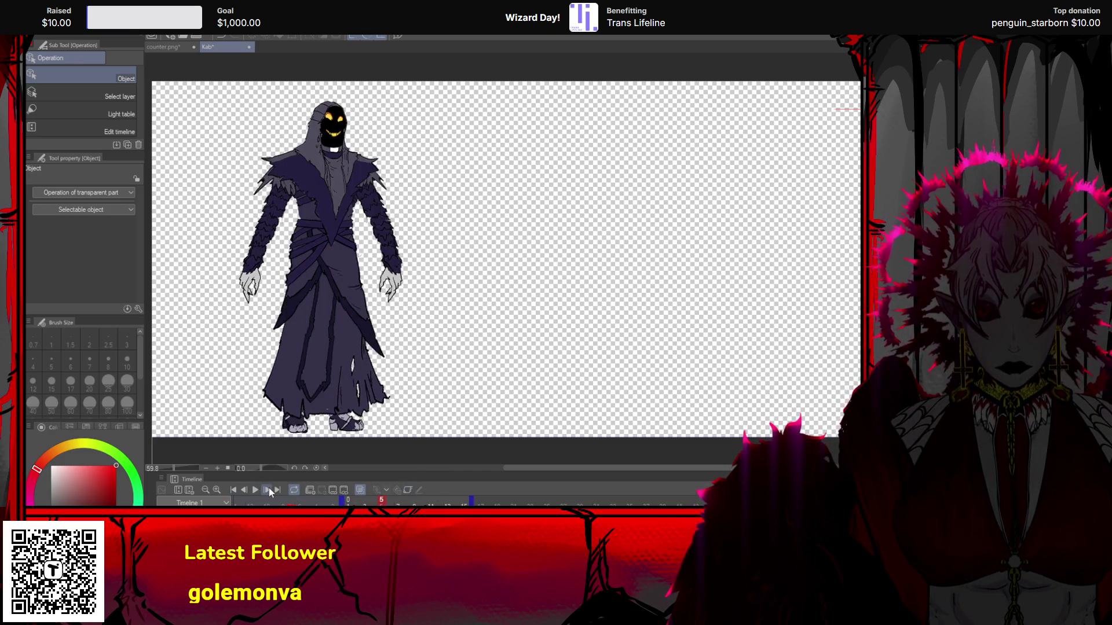
click(254, 491)
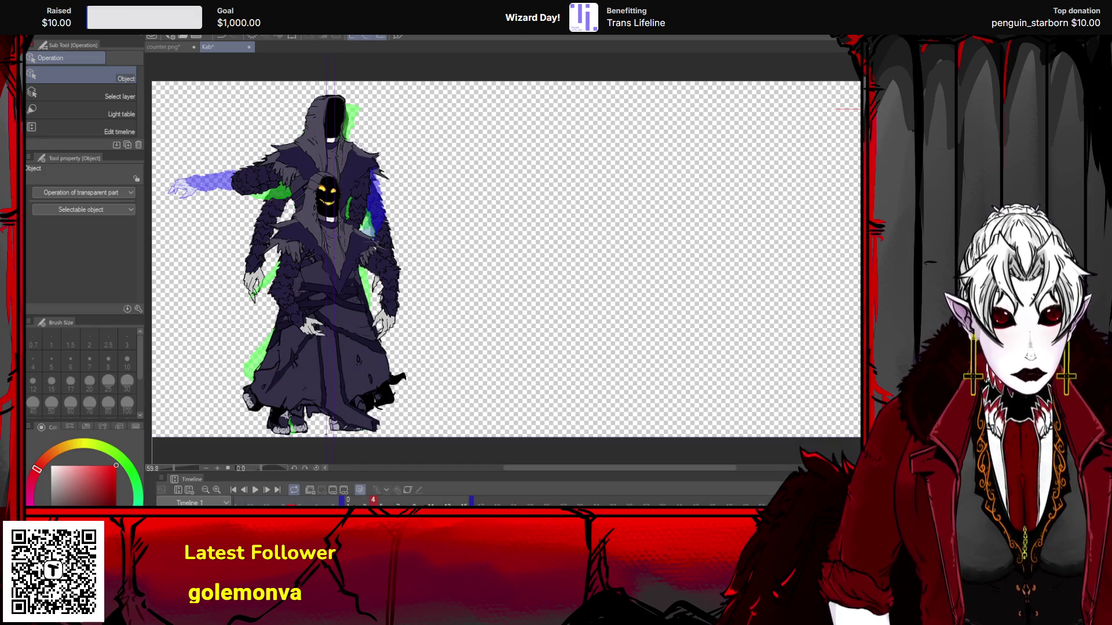
- Step forward through the blade swing and swipe-effect attack frames
click(263, 490)
click(262, 490)
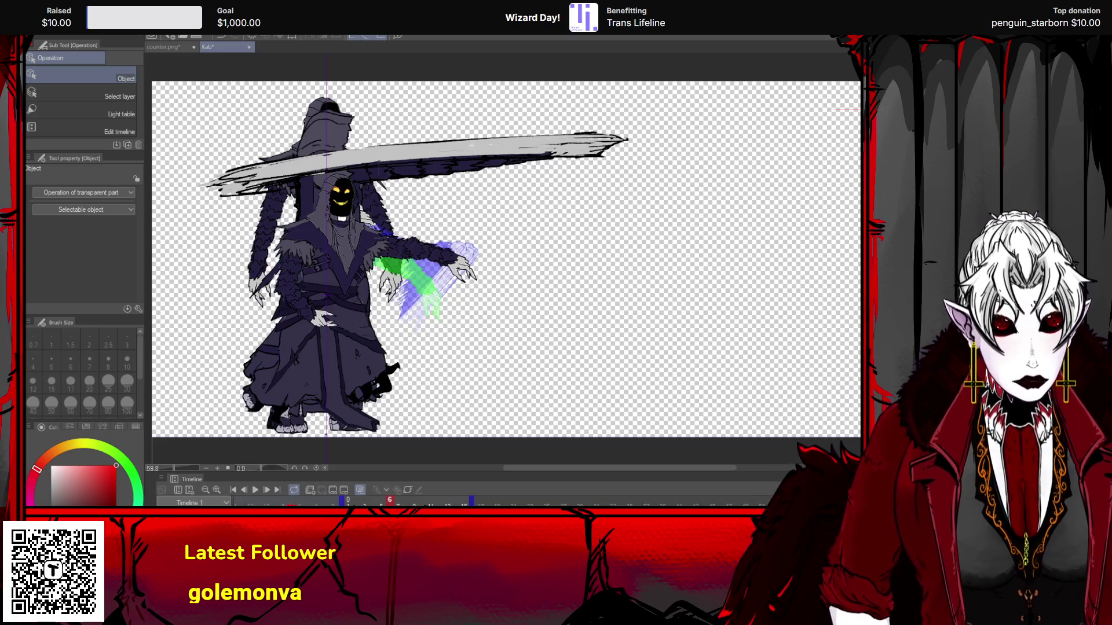
key(Right)
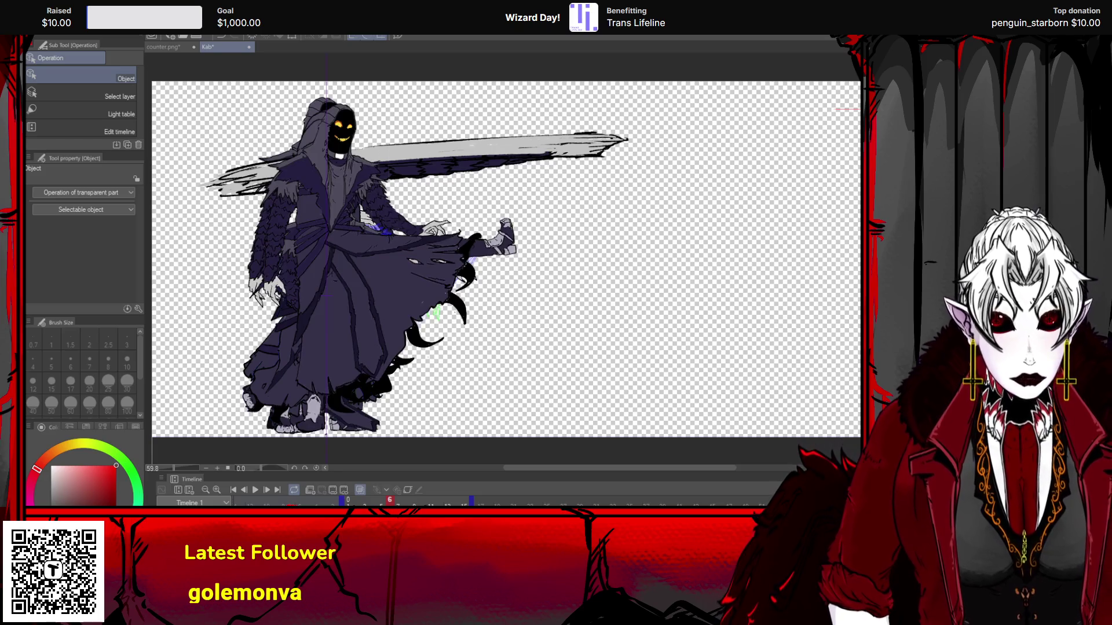
key(Right)
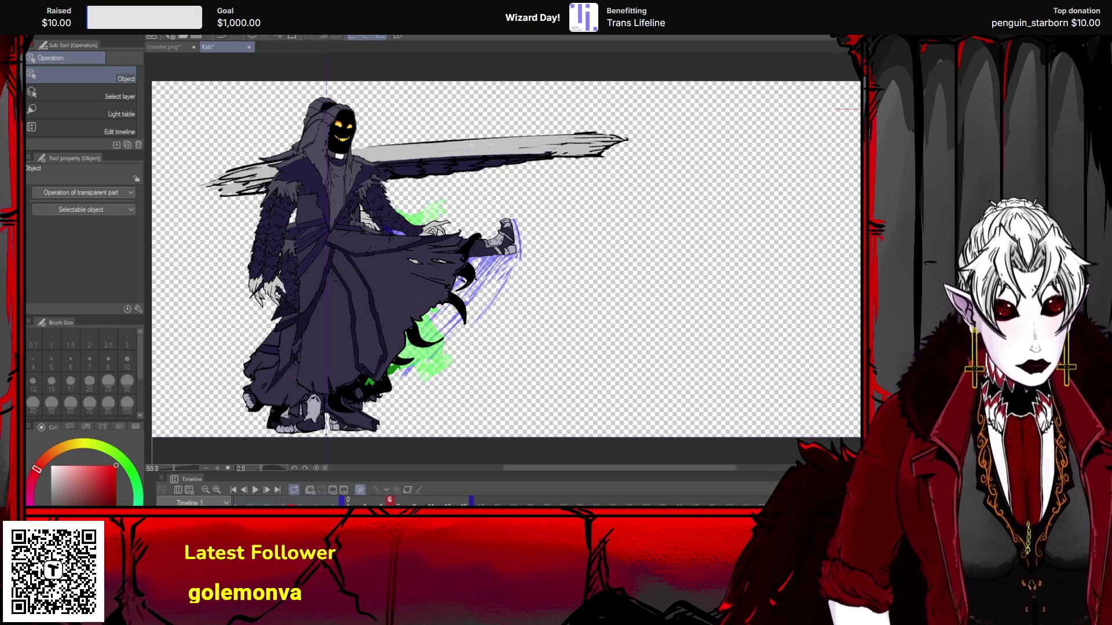
key(Right)
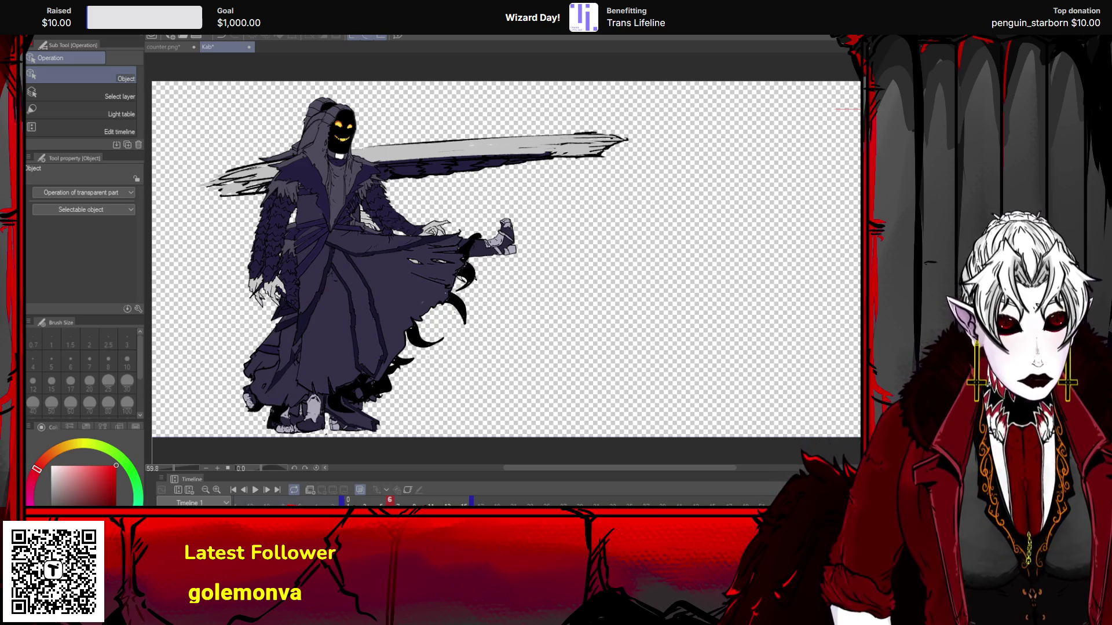
- Enable onion skin and flip on to the frame with one outstretched arm
click(344, 490)
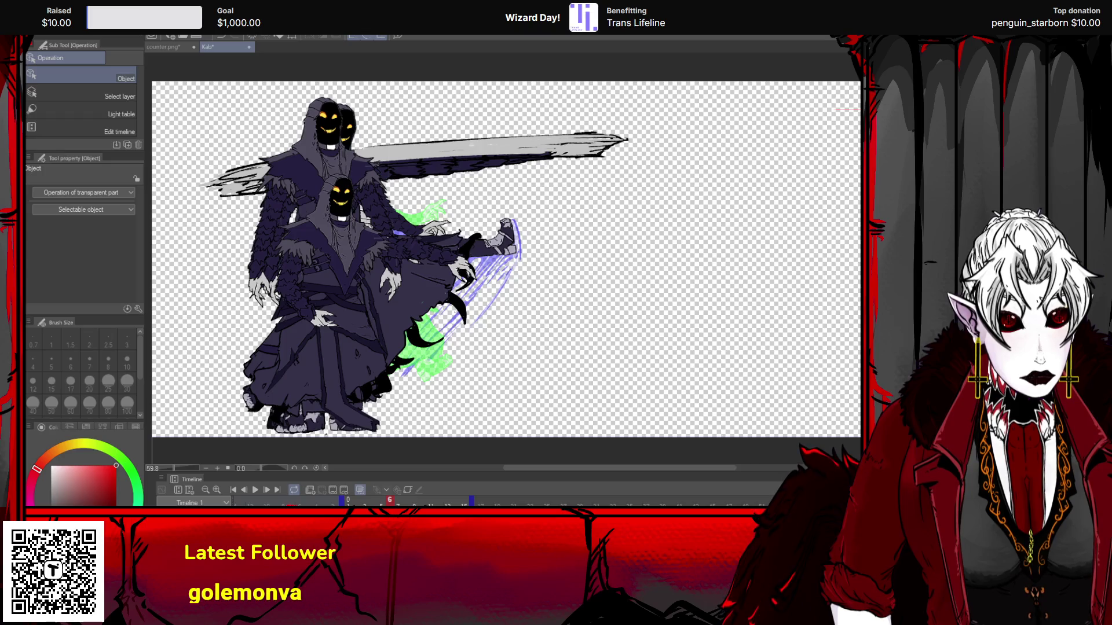
key(ctrl+z)
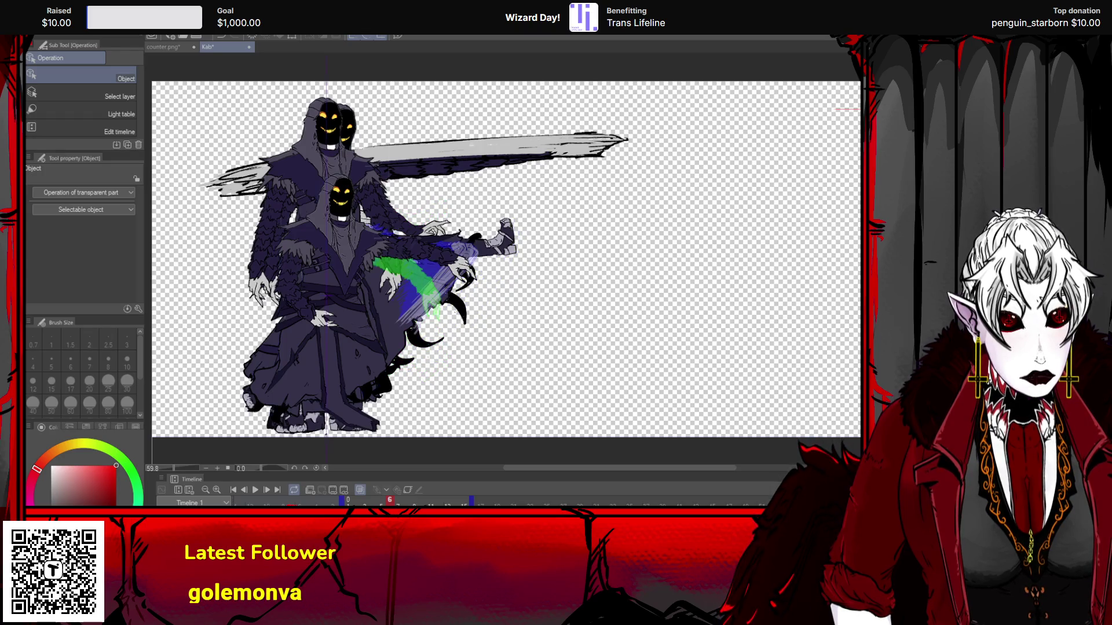
key(ctrl+z)
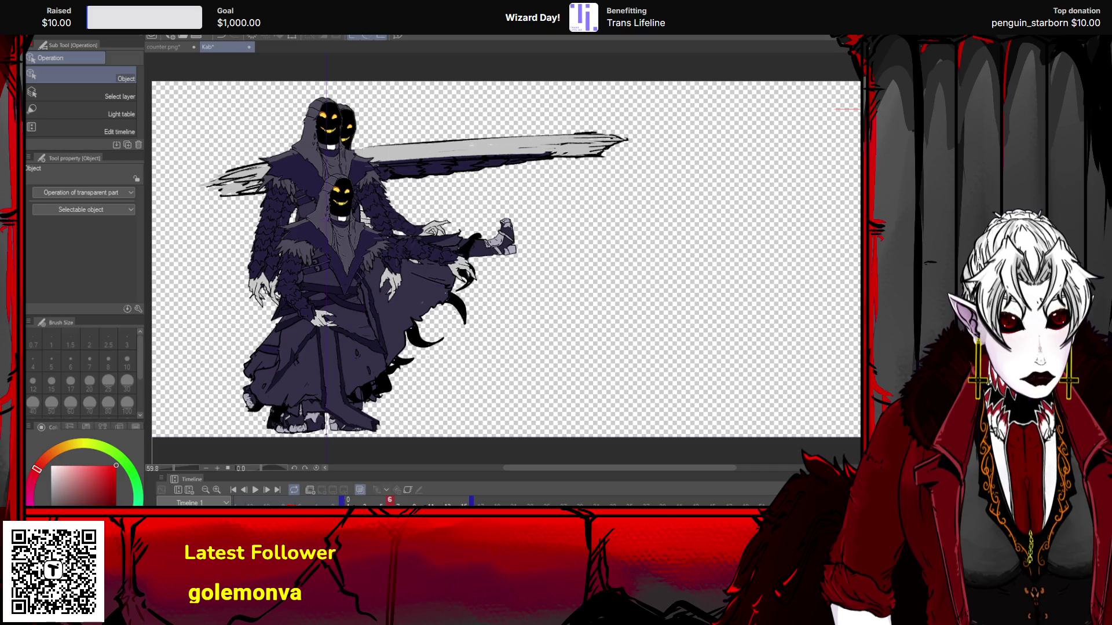
key(ctrl+z)
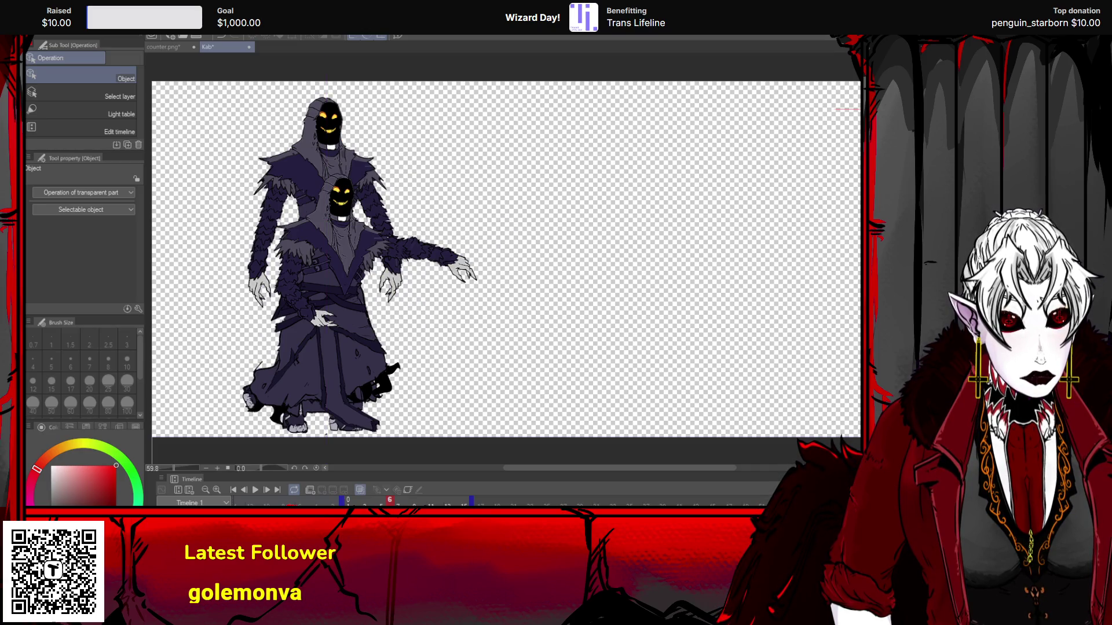
- Flip forward through the reaper's sword-and-kick frames
key(ctrl+y)
key(ctrl+z)
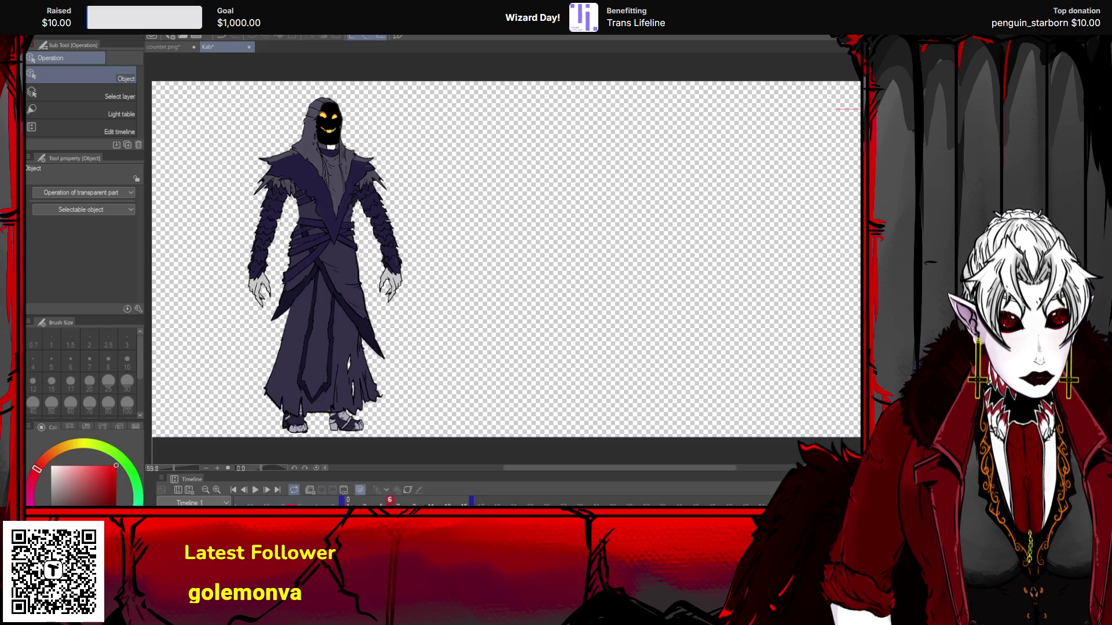
key(ctrl+y)
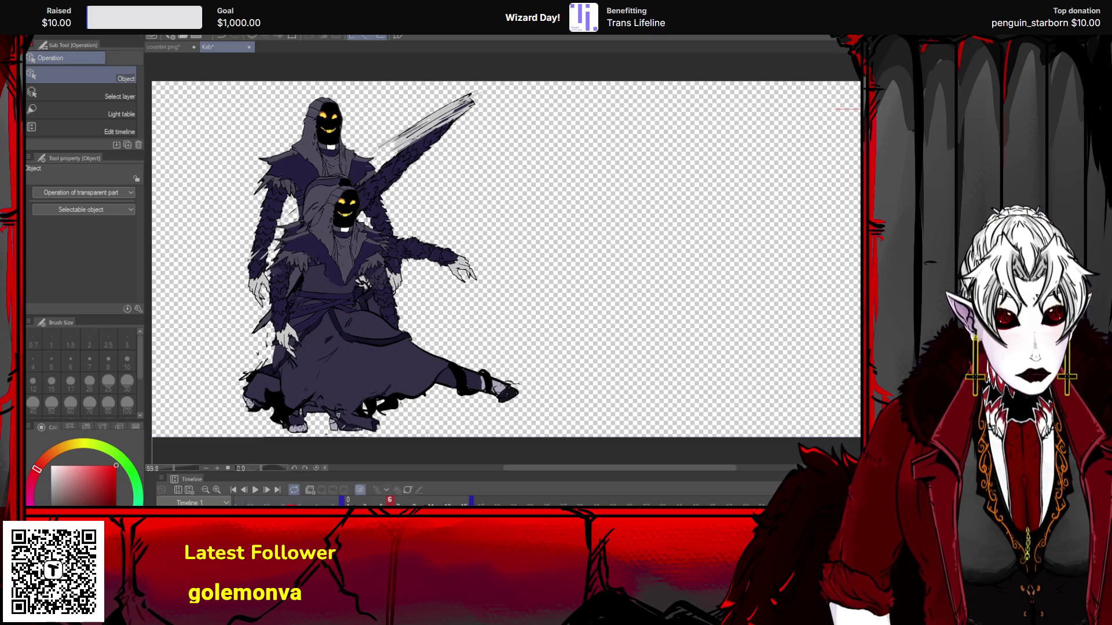
key(ctrl+y)
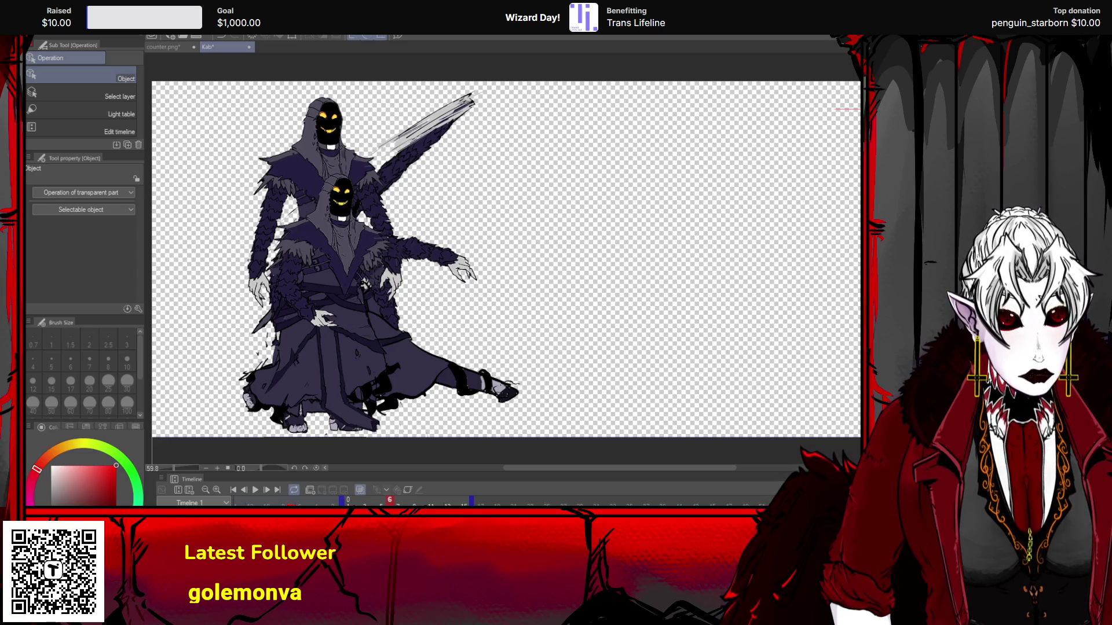
key(ctrl+y)
key(ctrl+y)
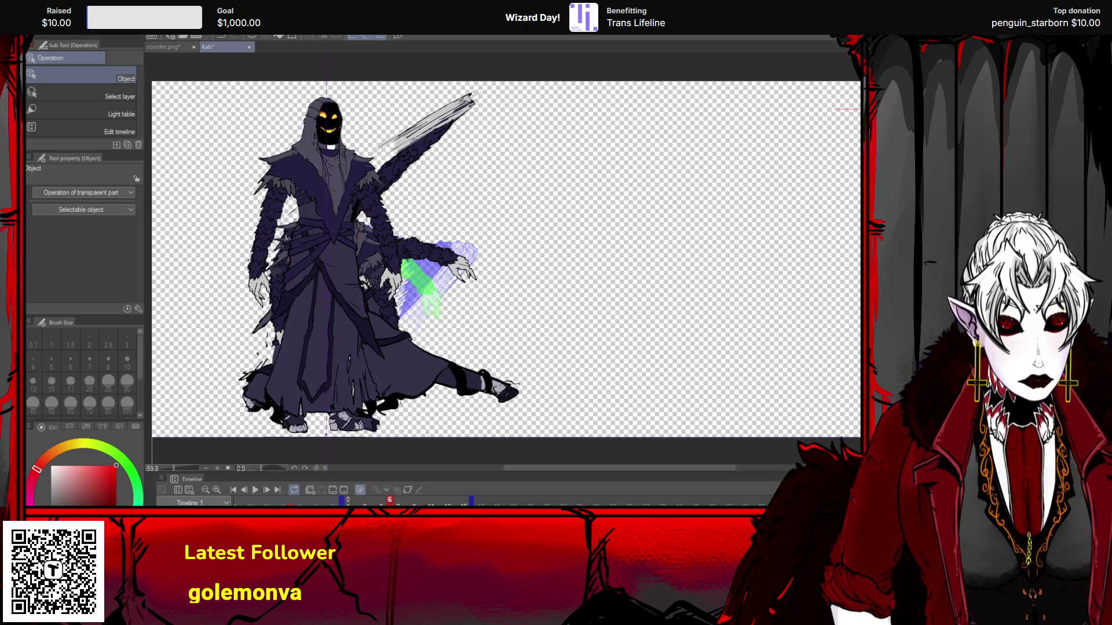
- Toggle between the sword and no-sword kick frames, ending on the standing idle pose
key(ctrl+z)
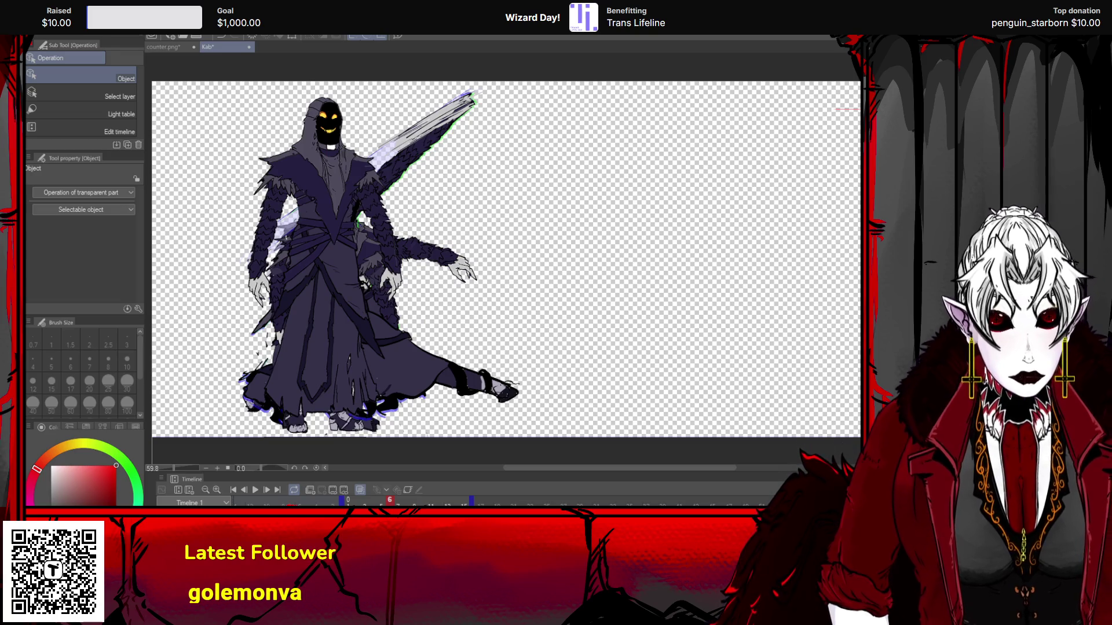
key(ctrl+z)
key(ctrl+z)
key(ctrl+z)
key(ctrl+y)
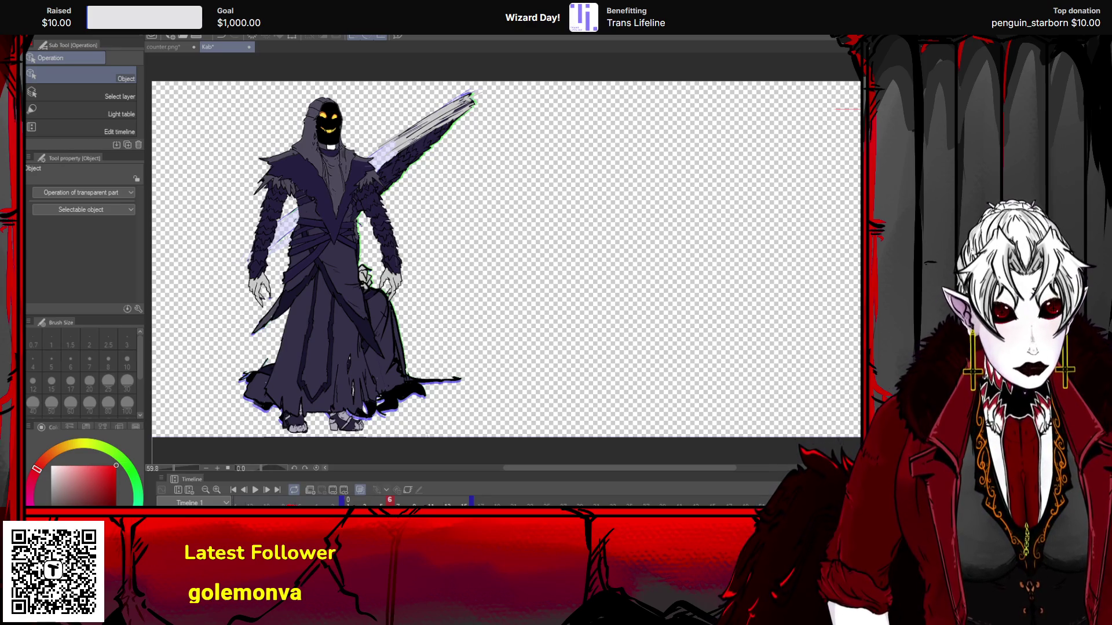
key(ctrl+y)
key(ctrl+y)
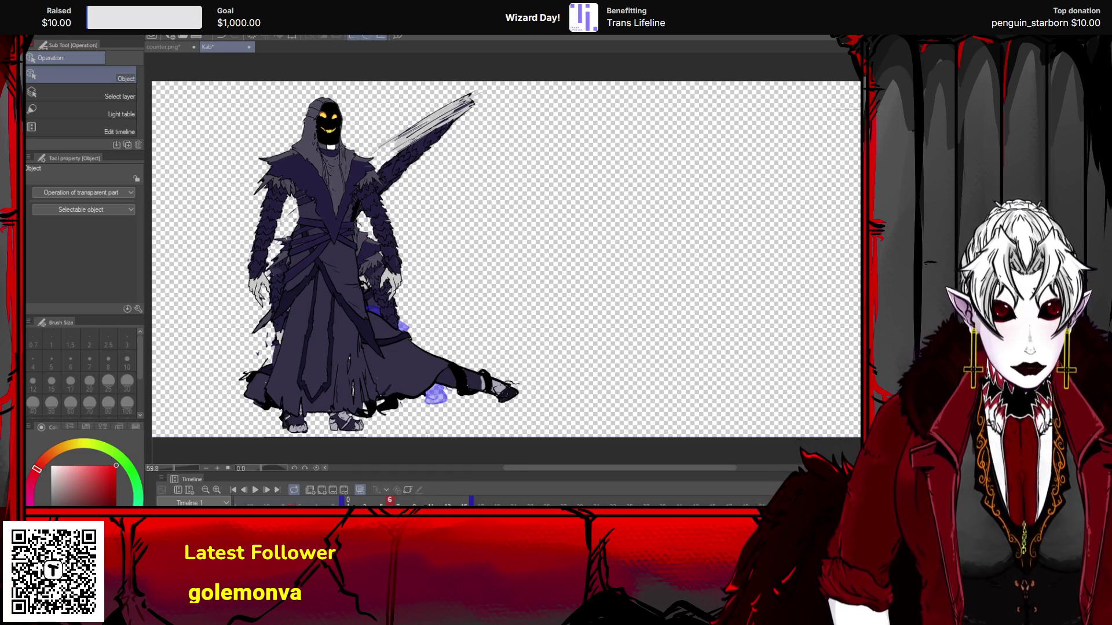
key(ctrl+z)
key(ctrl+y)
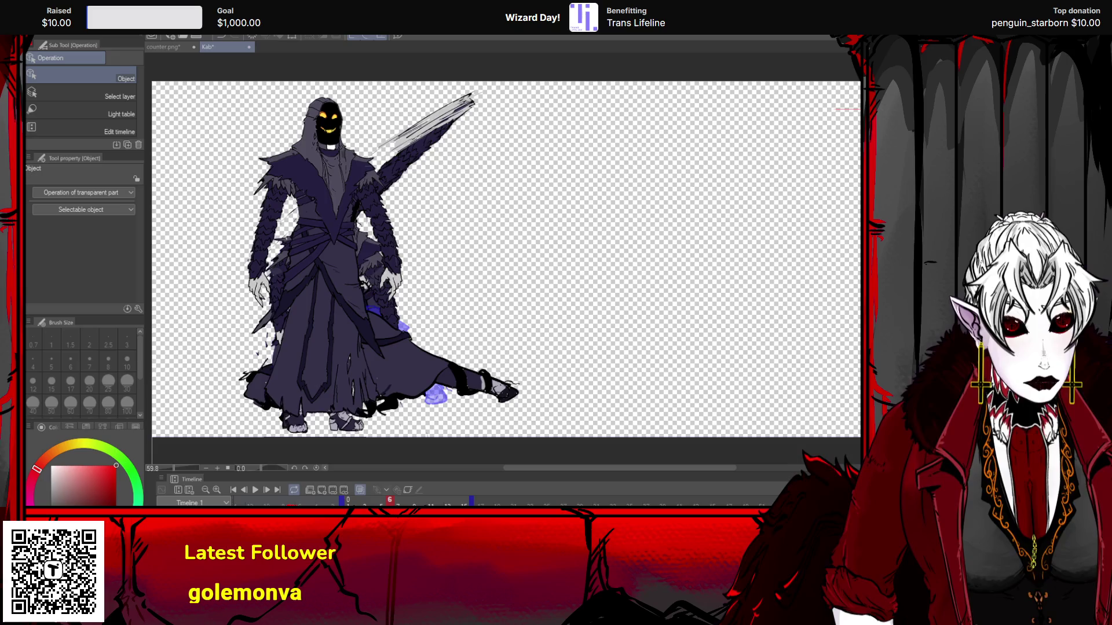
key(ctrl+z)
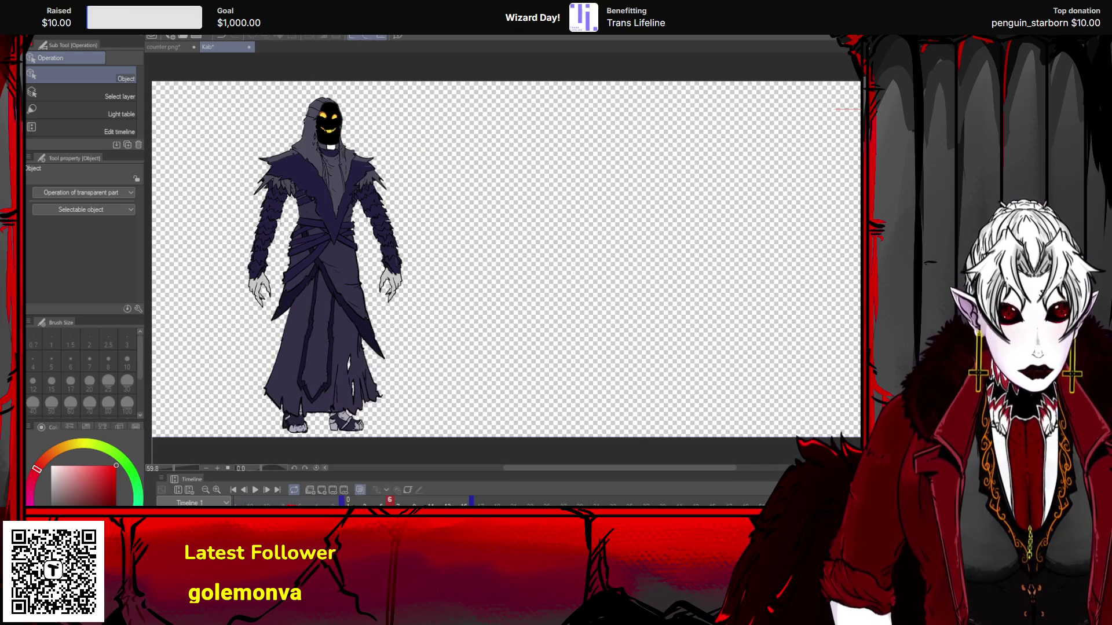
- Move to an empty frame past the drawing, then switch to GameMaker's obj_ui_counter_real editor
key(ctrl+z)
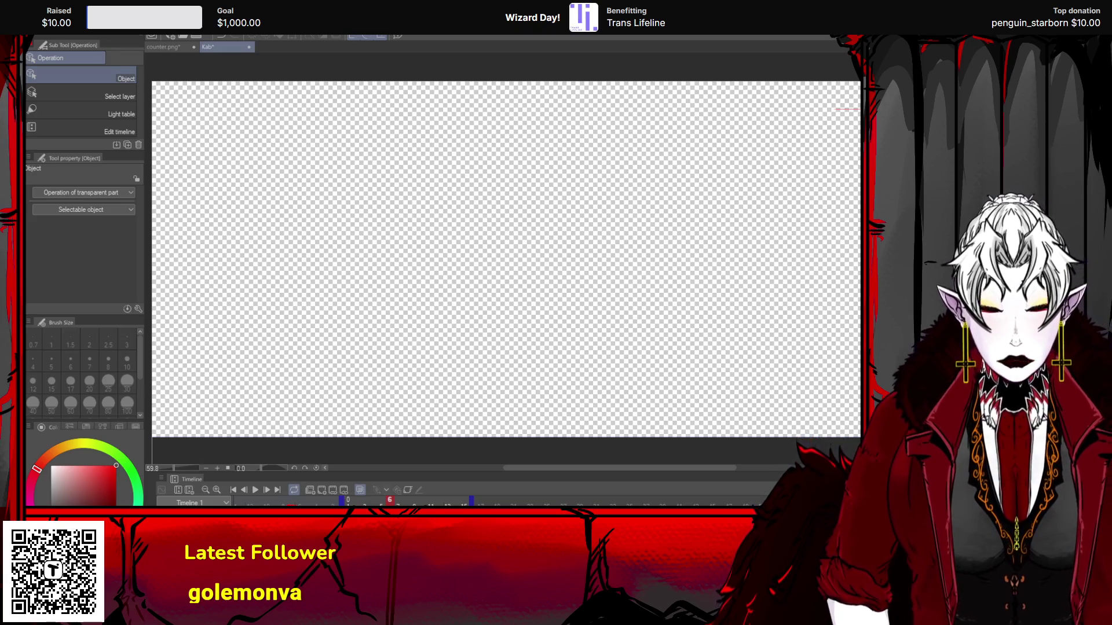
key(alt+Tab)
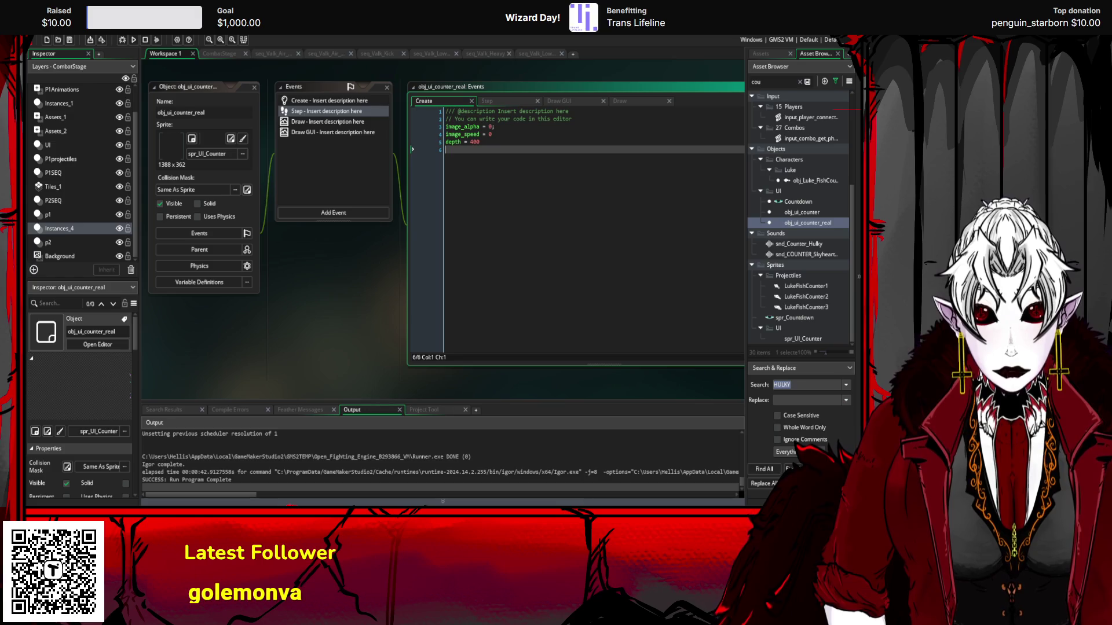
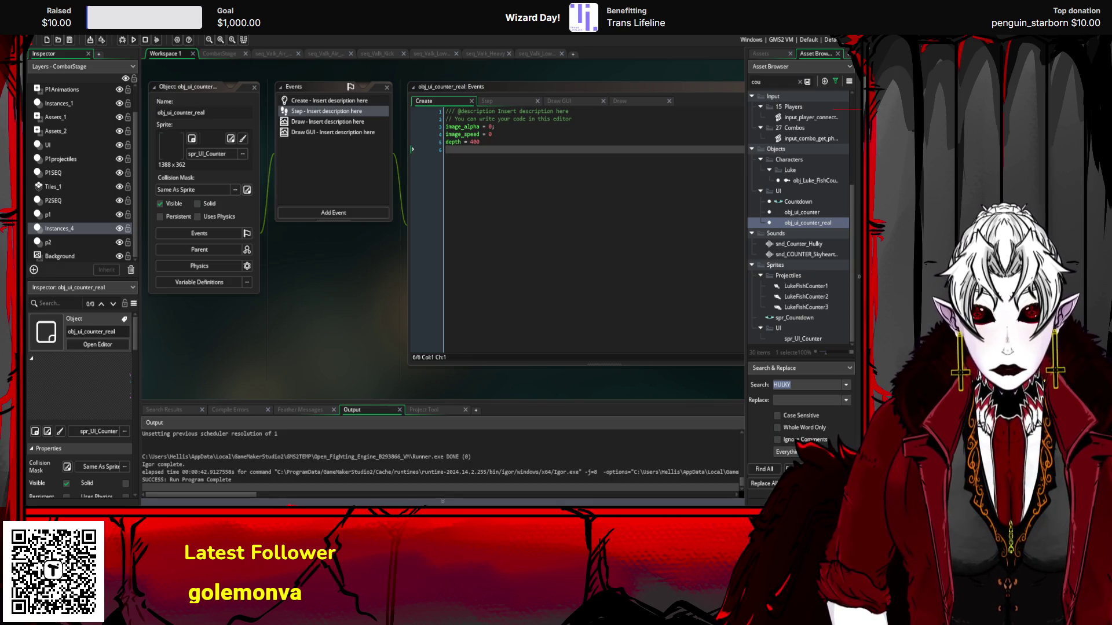
click(551, 299)
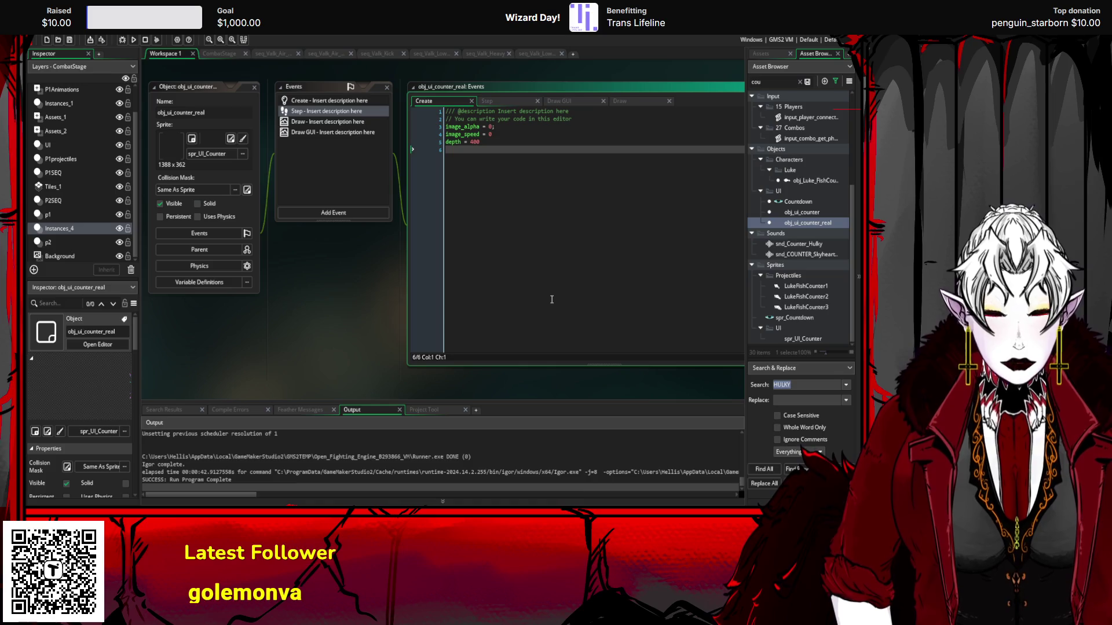